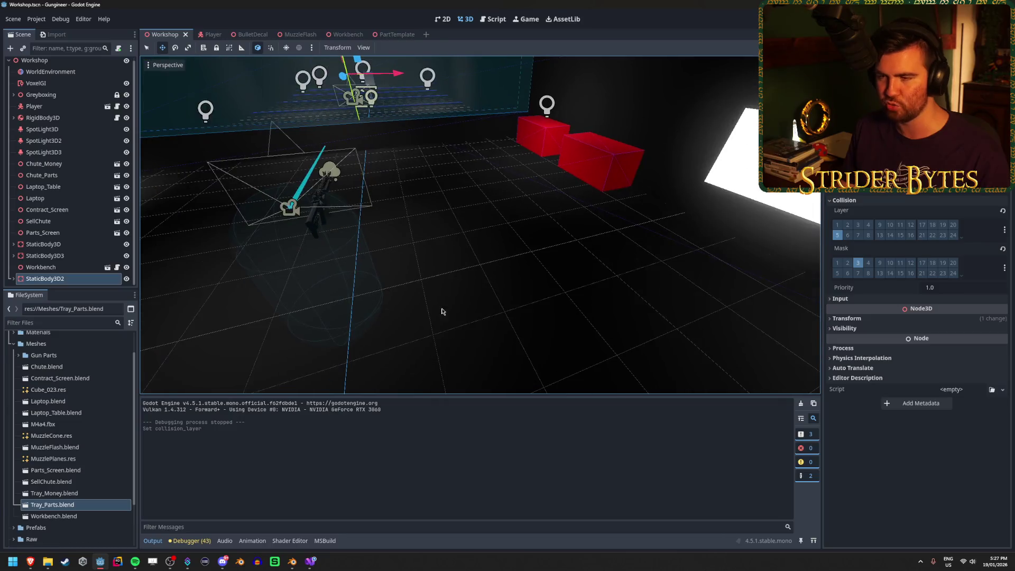
- Orbit toward the cyan tray and expand the Greyboxing group in the scene tree
left_click_drag(455, 185, 453, 227)
left_click_drag(444, 322, 410, 333)
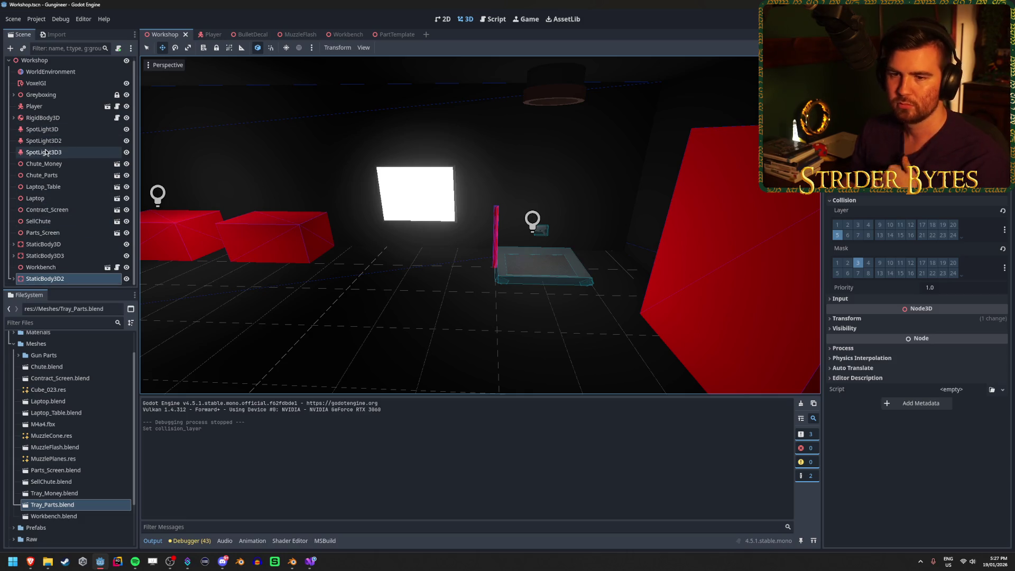
key("f")
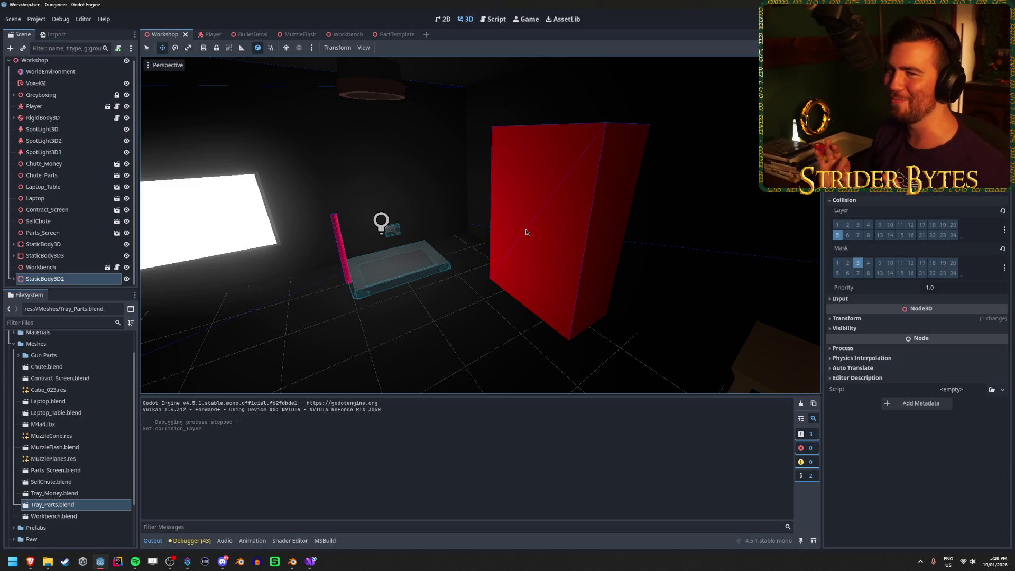
scroll(333, 216, "down", 5)
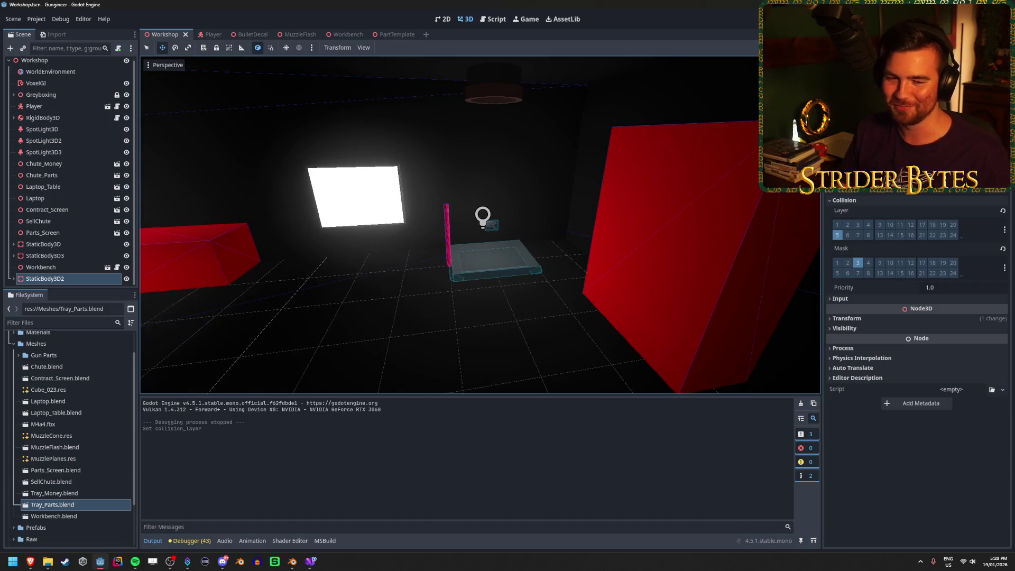
scroll(424, 213, "up", 5)
left_click_drag(424, 214, 471, 221)
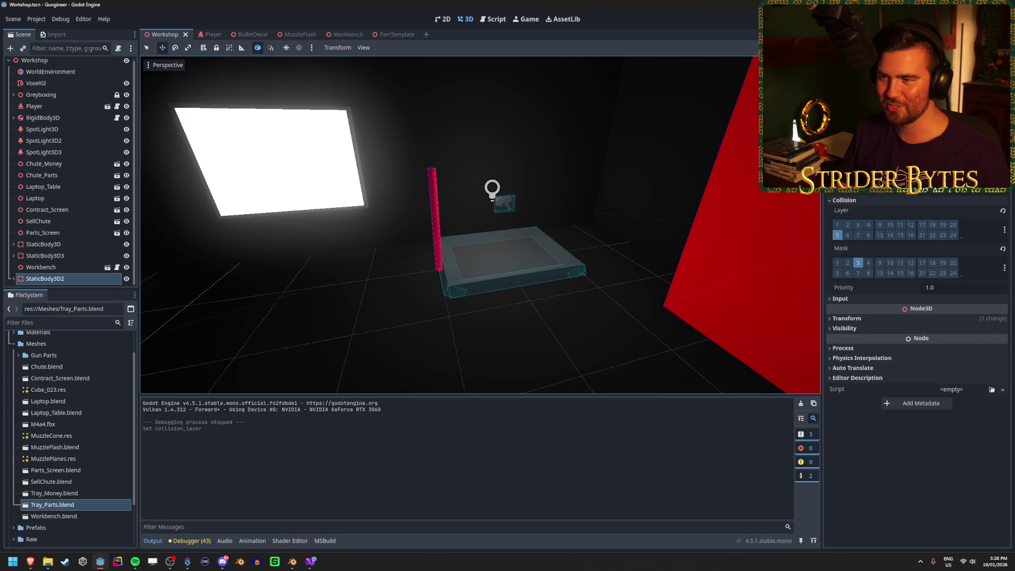
left_click(13, 95)
scroll(58, 182, "down", 3)
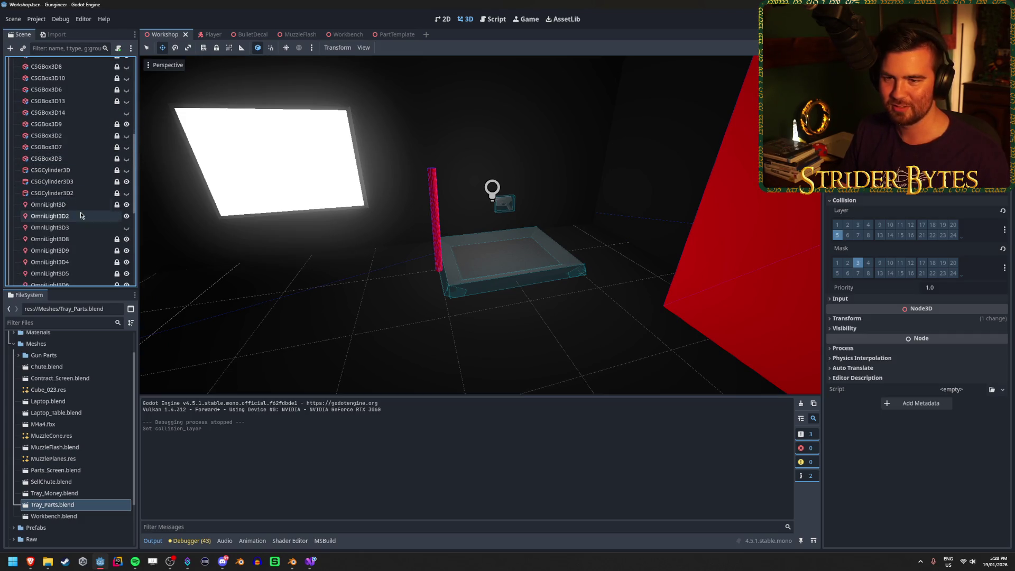
scroll(81, 175, "down", 5)
- Unlock the CSGCylinder3D3 pole, slide it left along one axis, and save the scene
left_click(79, 181)
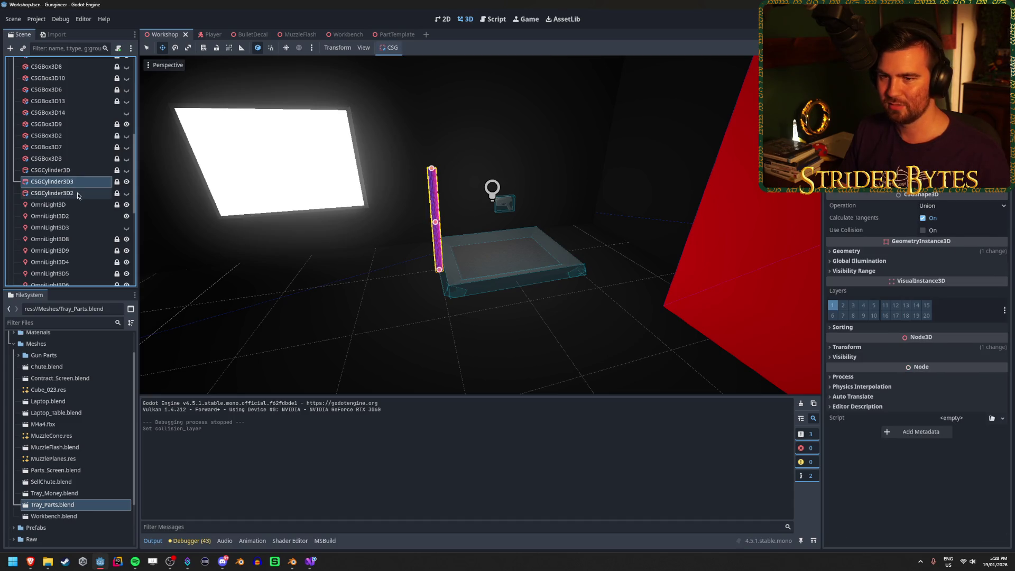
left_click(117, 182)
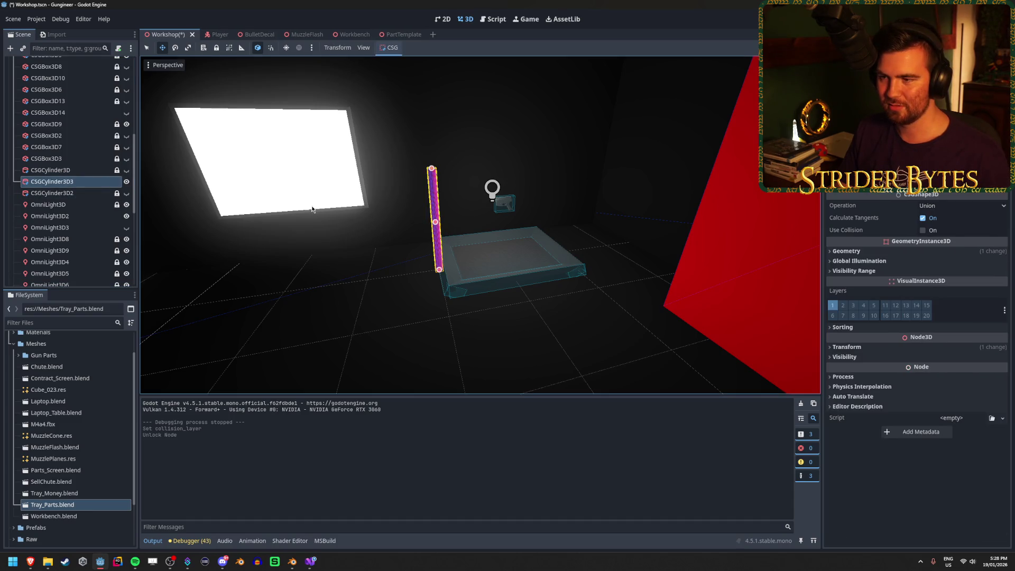
left_click_drag(489, 229, 461, 227)
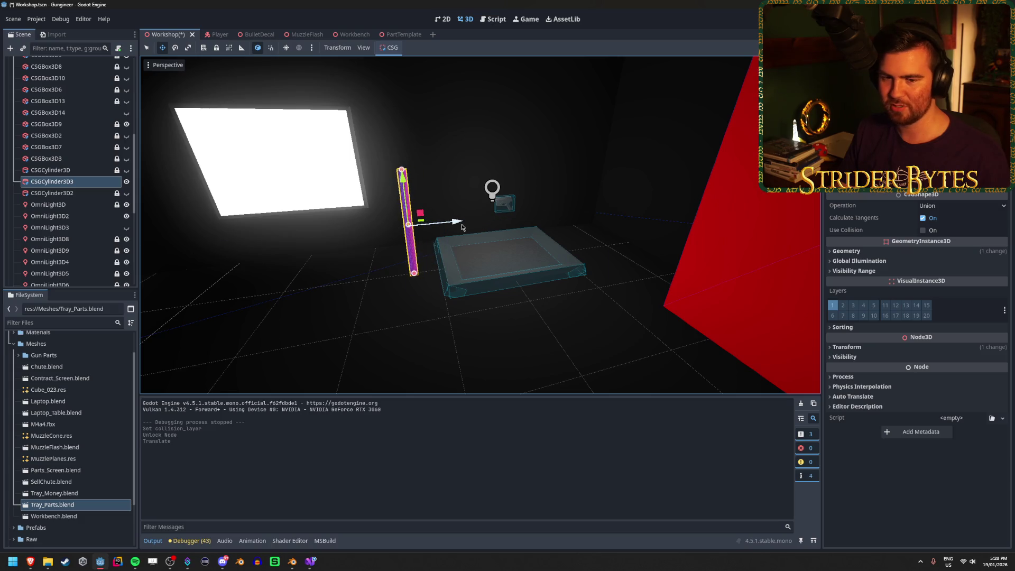
key("ctrl+s")
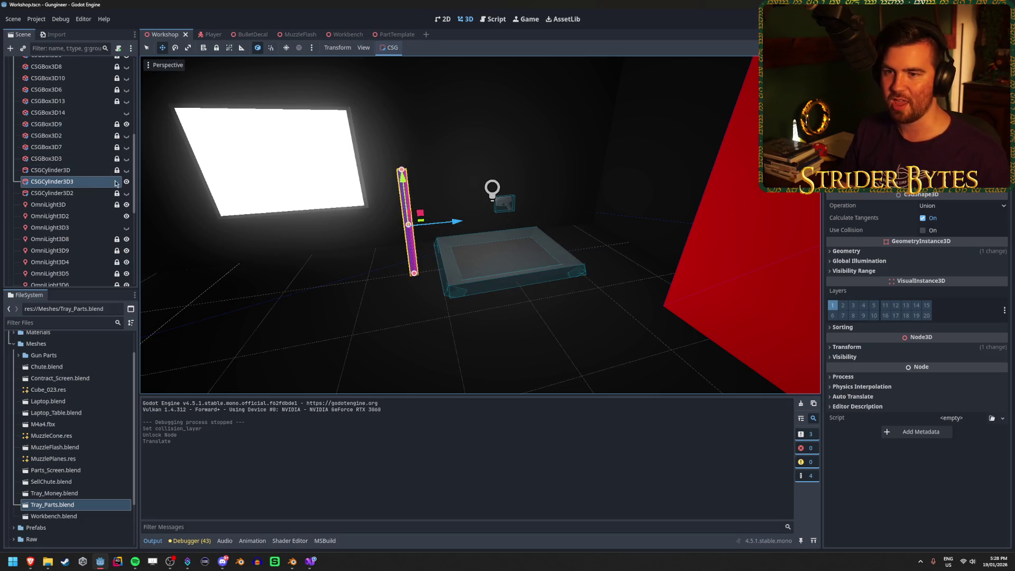
- Toggle the pole's visibility off and on, lock it, and save the scene
left_click(127, 182)
left_click(126, 182)
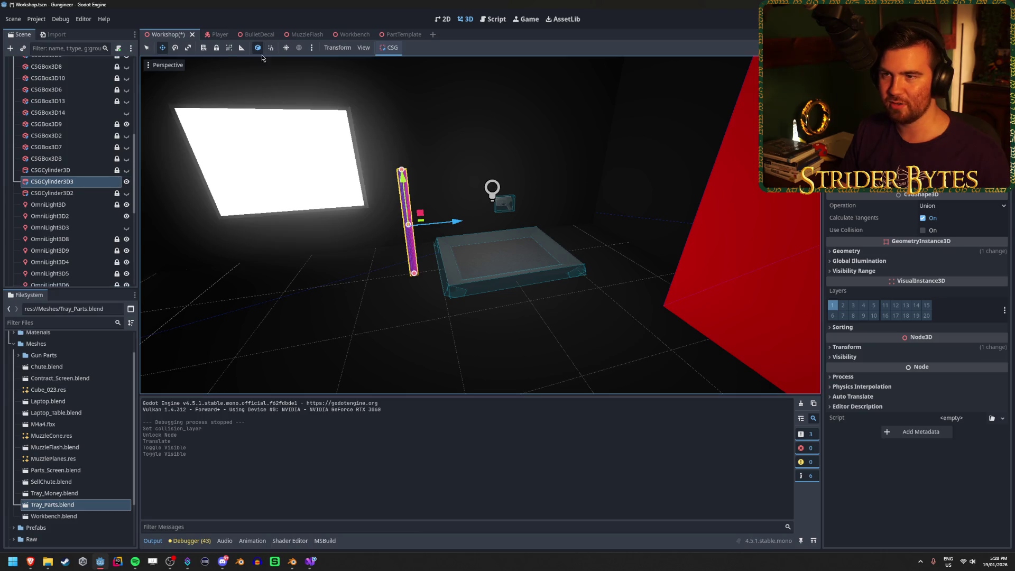
left_click(216, 49)
key("ctrl+s")
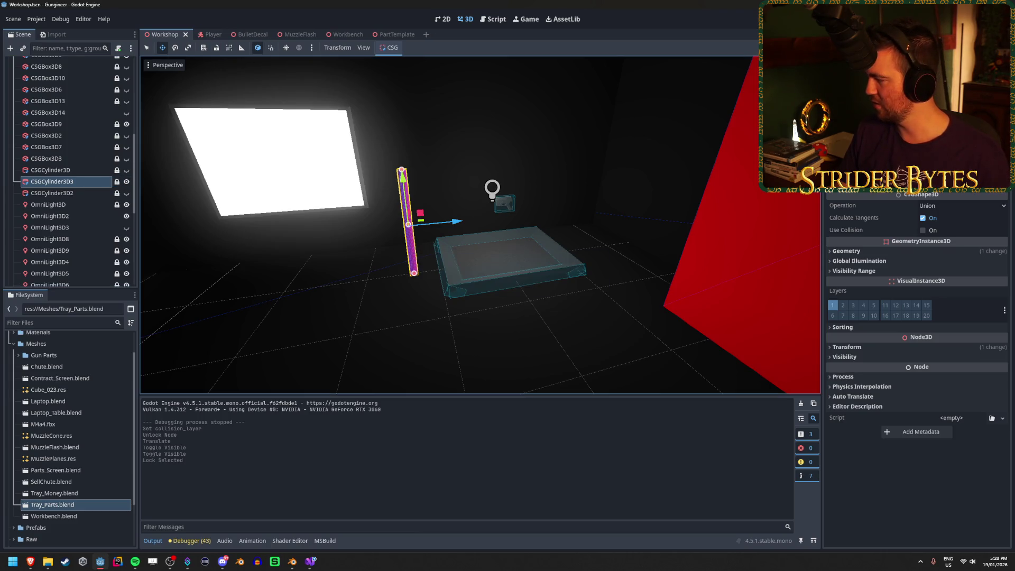
- Fly through the room to review the desk, workbench and red boxes
key("alt+Tab")
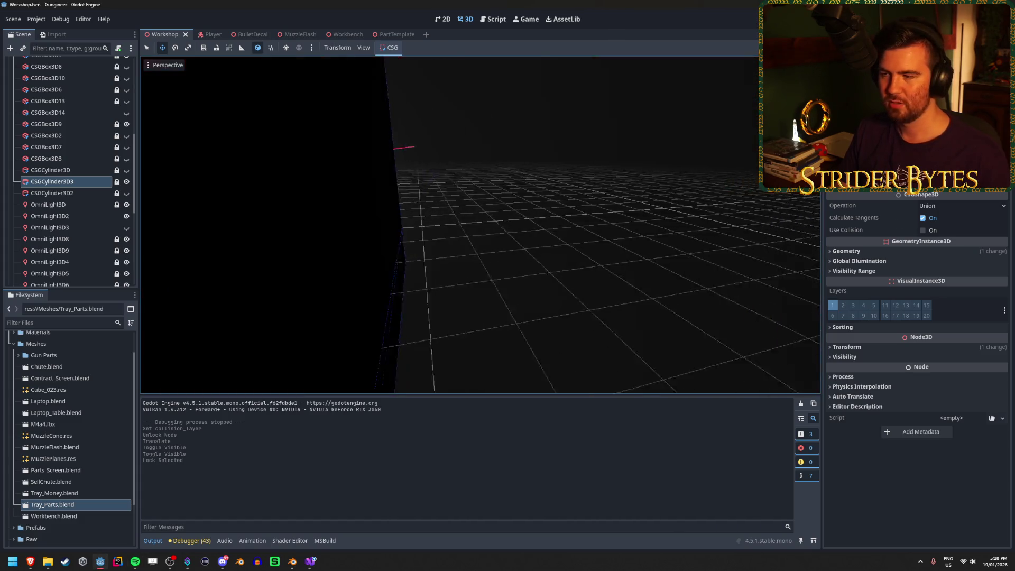
left_click(584, 231)
key("s")
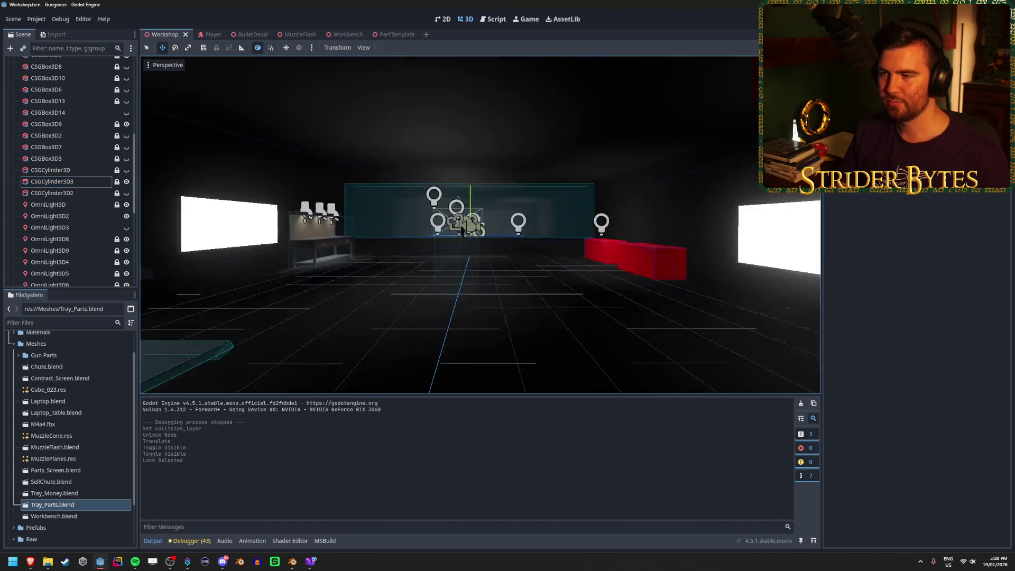
key("s")
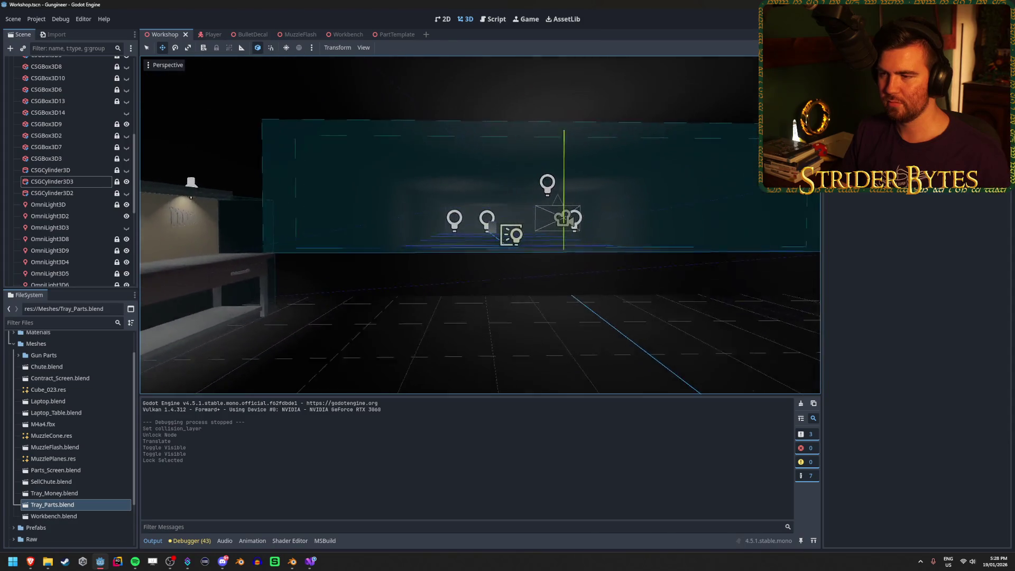
key("s")
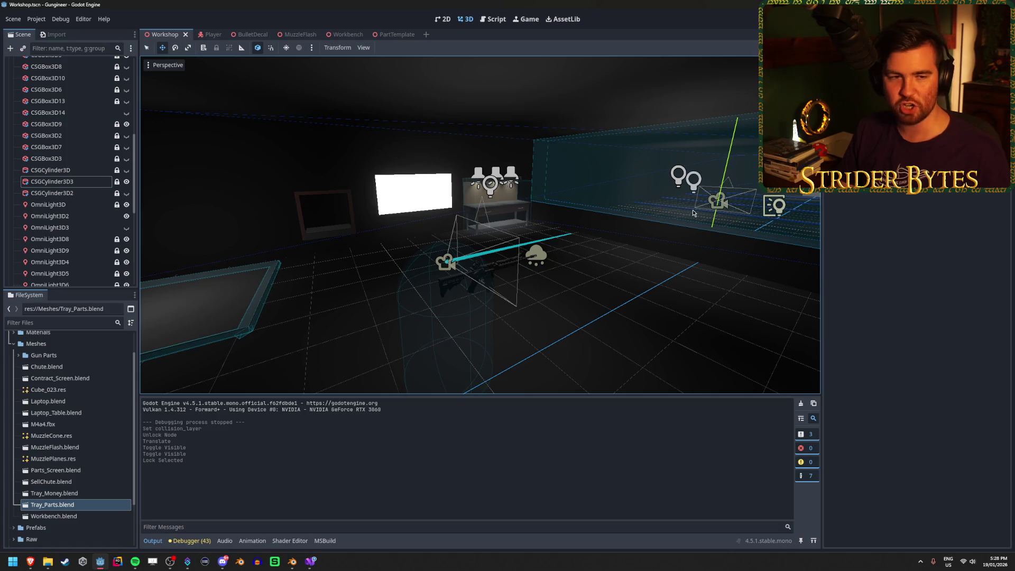
key("s")
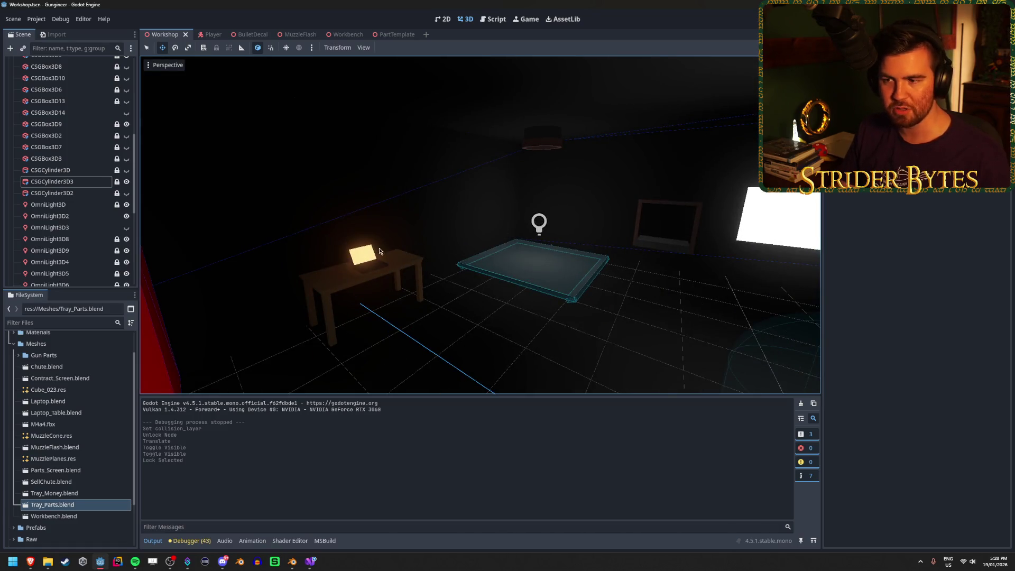
left_click_drag(378, 252, 516, 284)
mouse_move(264, 304)
left_mouse_down()
mouse_move(282, 207)
mouse_move(402, 261)
mouse_move(607, 285)
left_mouse_up()
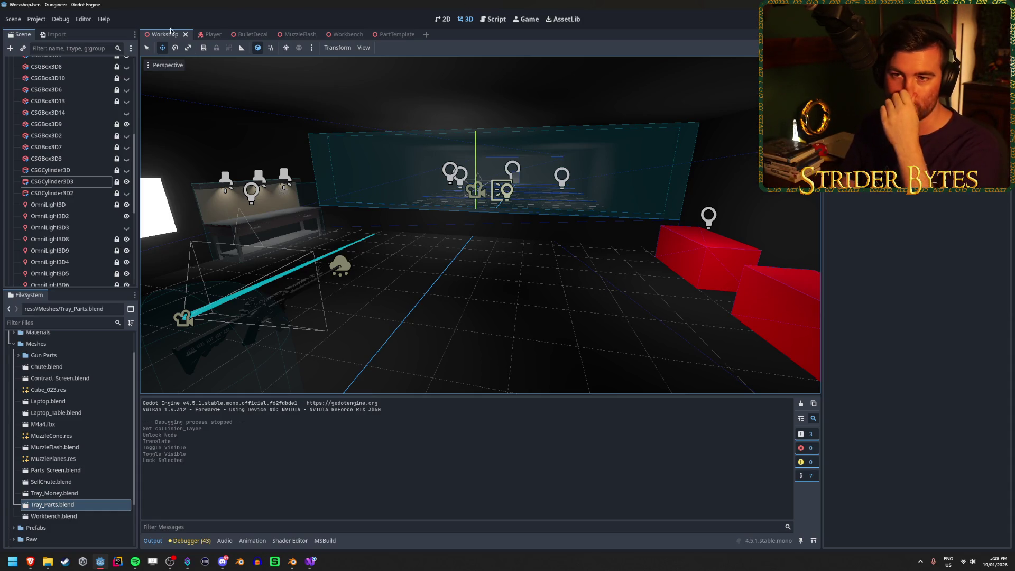
- Collapse the Greyboxing group and run the project with F5
scroll(88, 154, "up", 10)
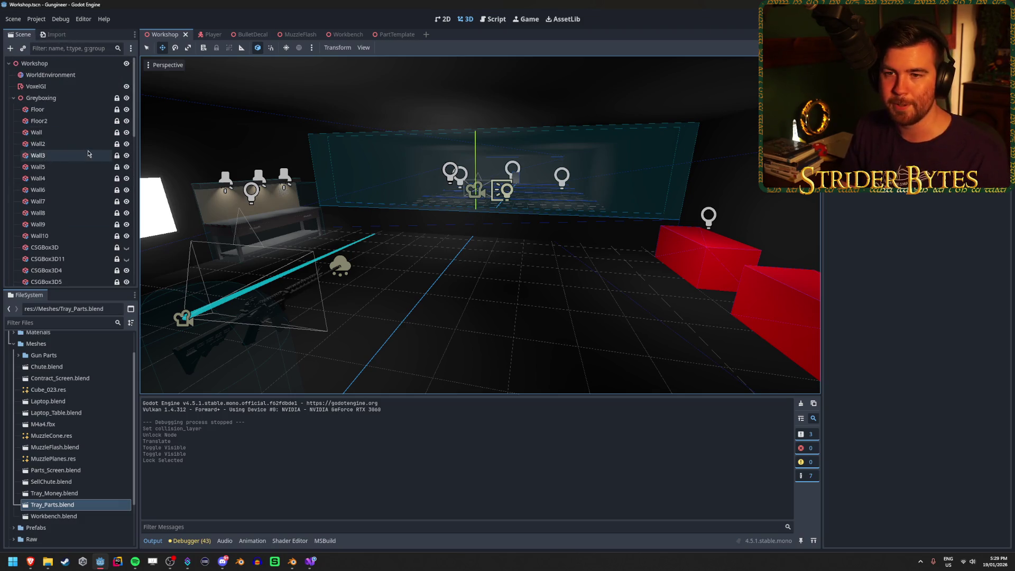
left_click(14, 98)
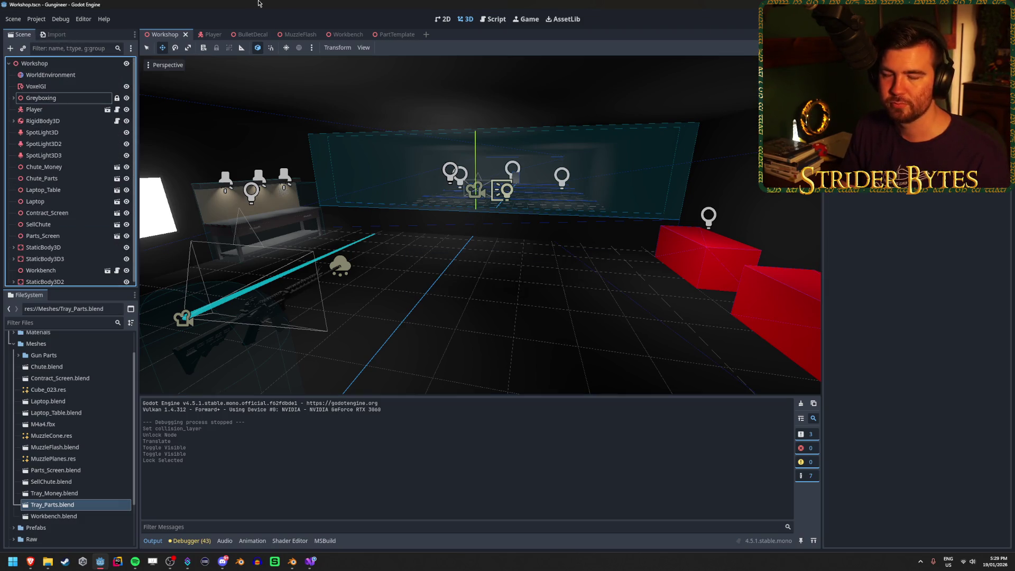
key("F5")
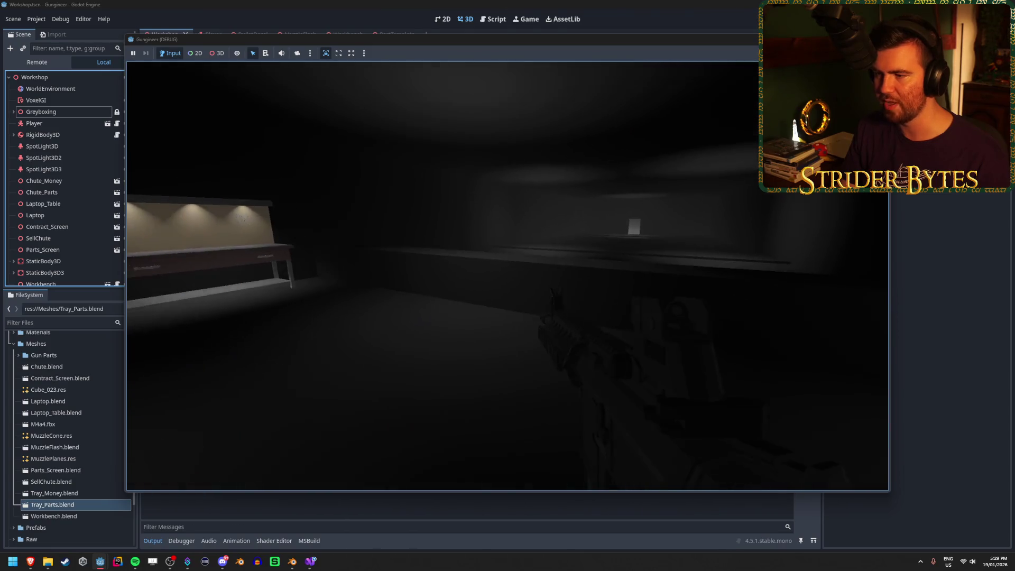
- Fire two shots, walk to the white screen, floor pad and workbench, then stop the game
left_click(507, 276)
left_click(507, 276)
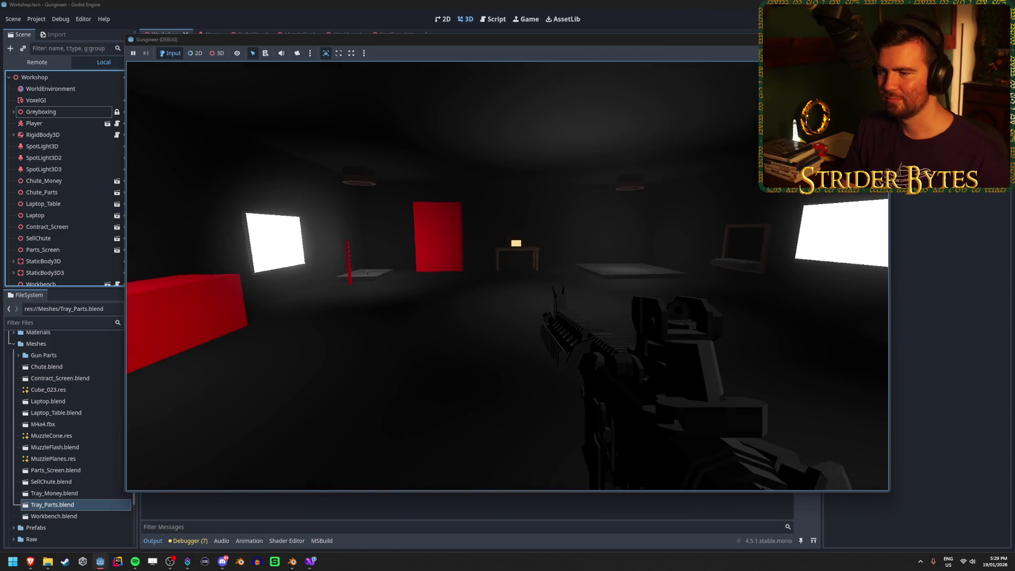
key("w")
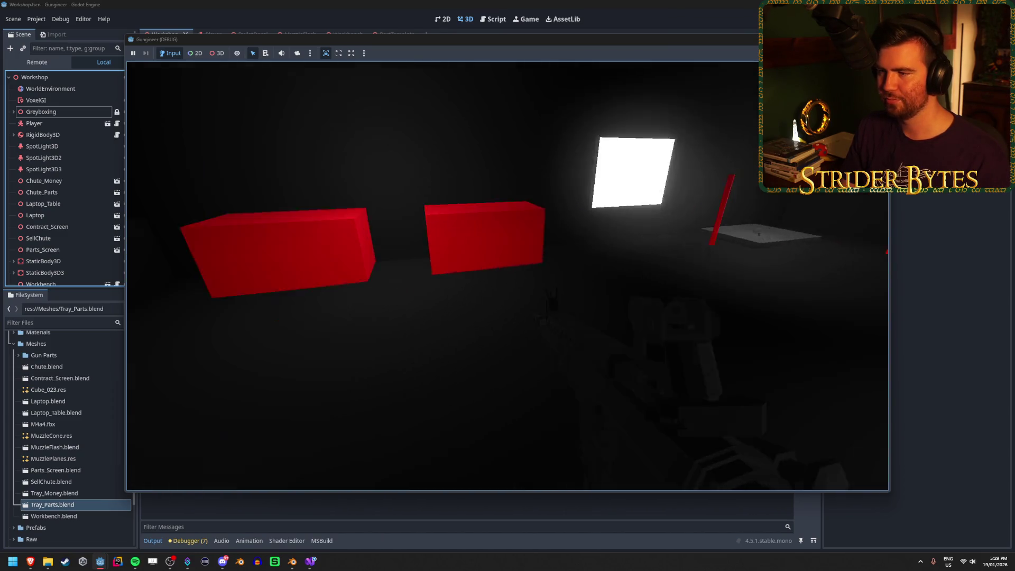
key("w")
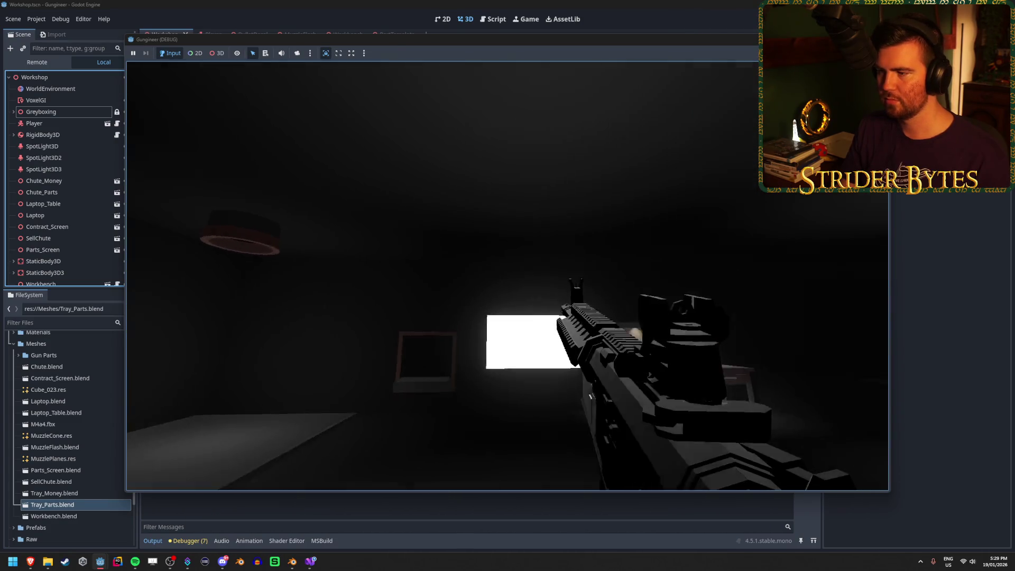
key("w")
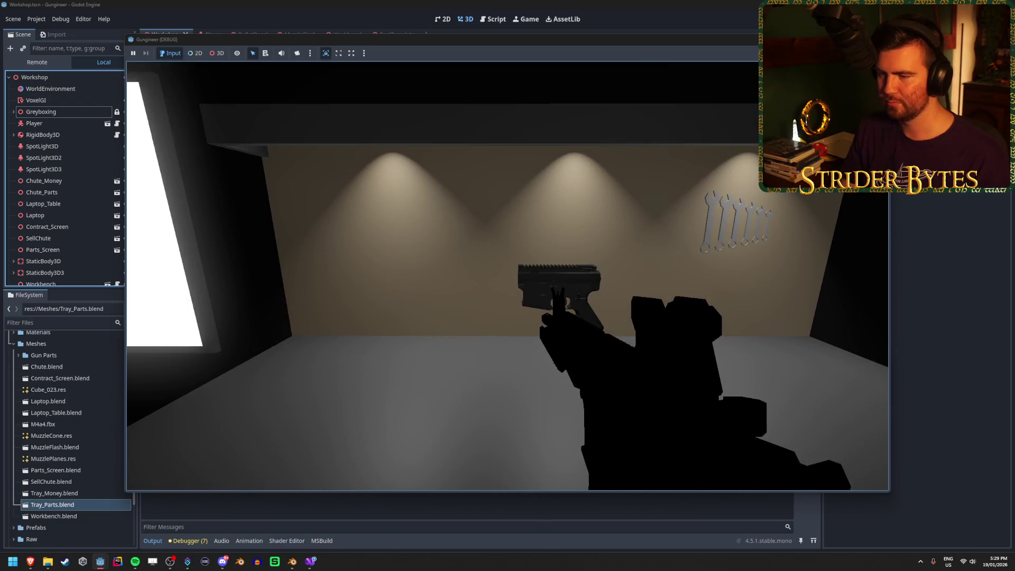
key("Escape")
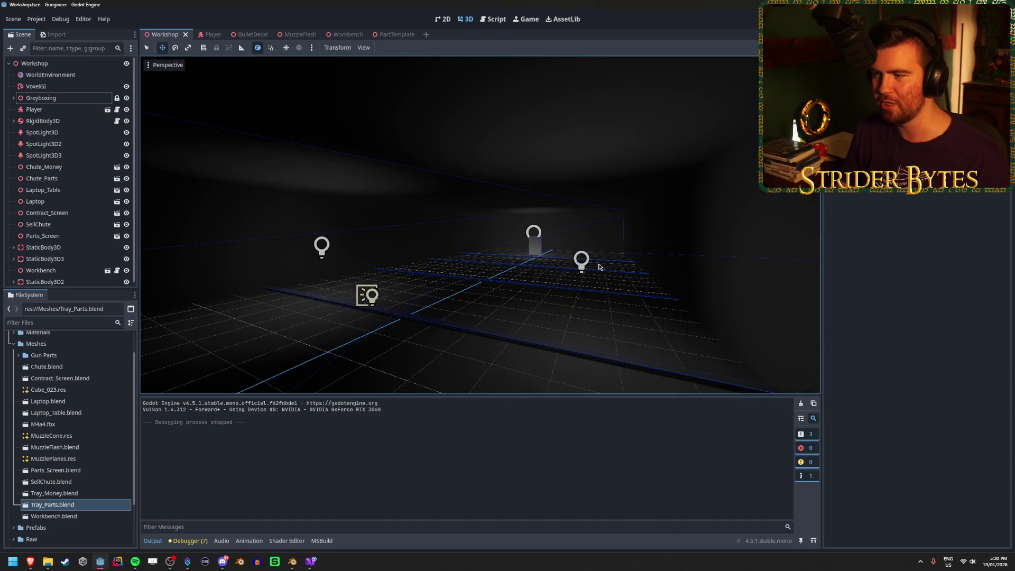
scroll(598, 267, "down", 3)
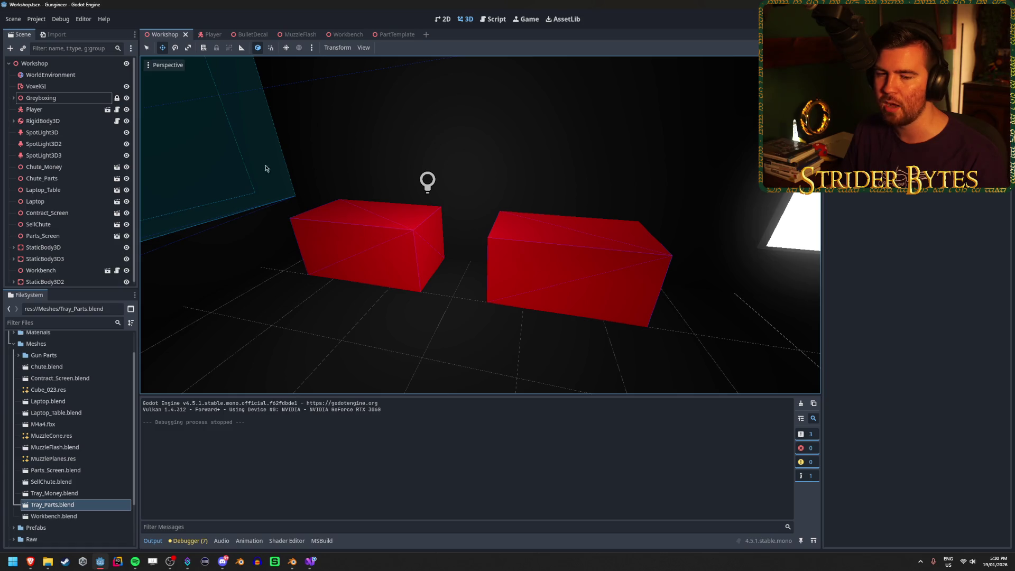
right_click(487, 207)
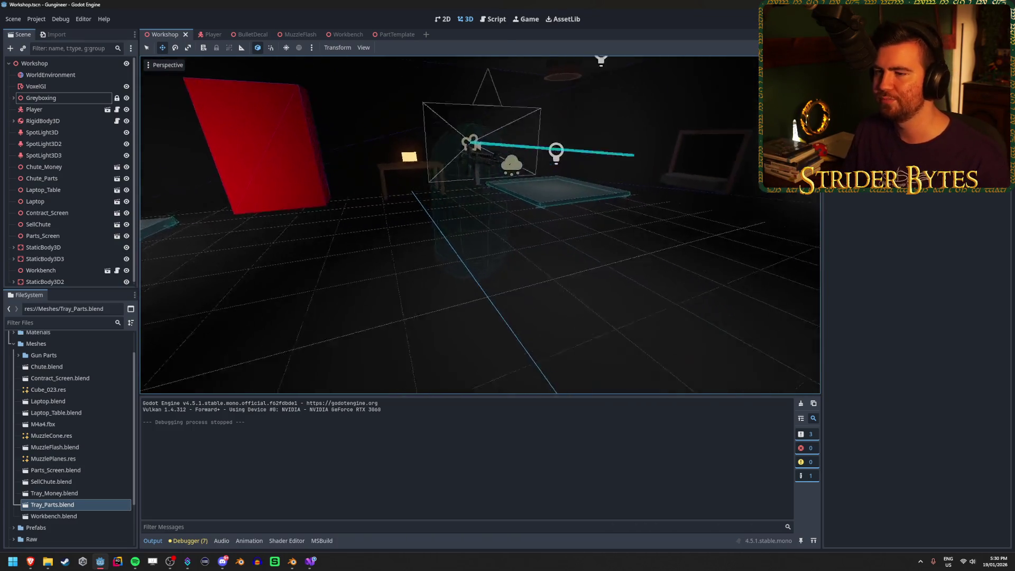
key("s")
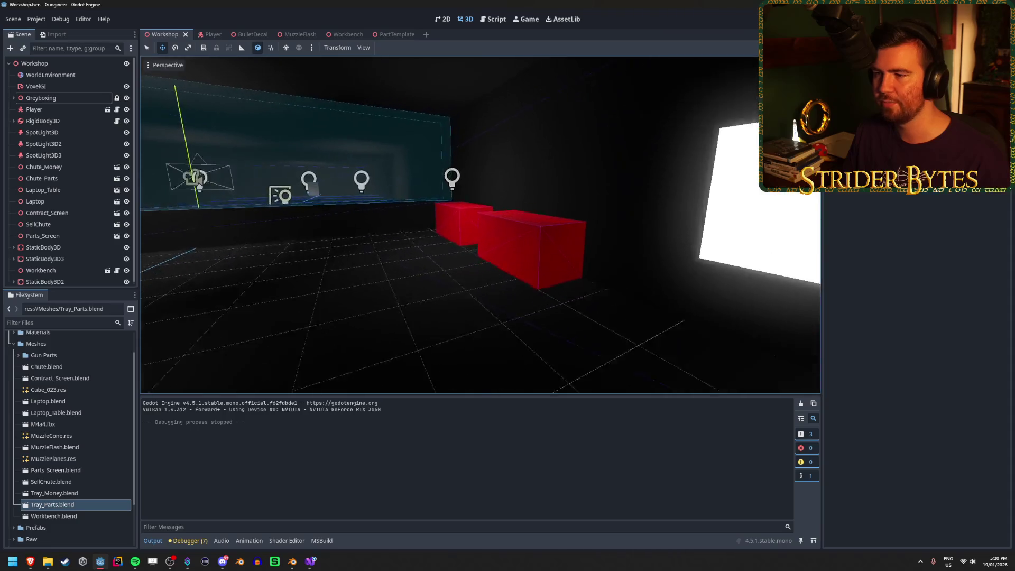
key("w")
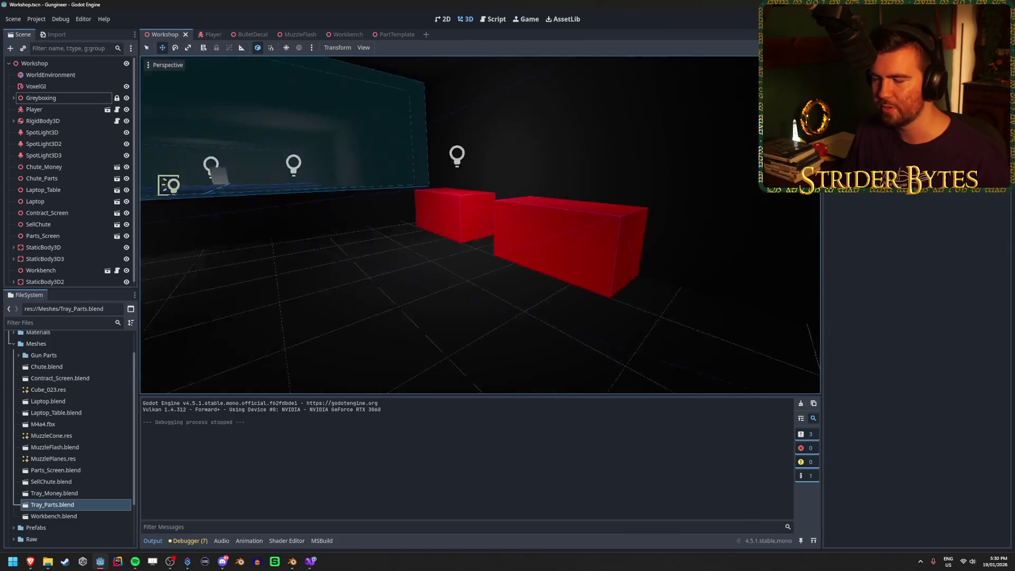
key("s")
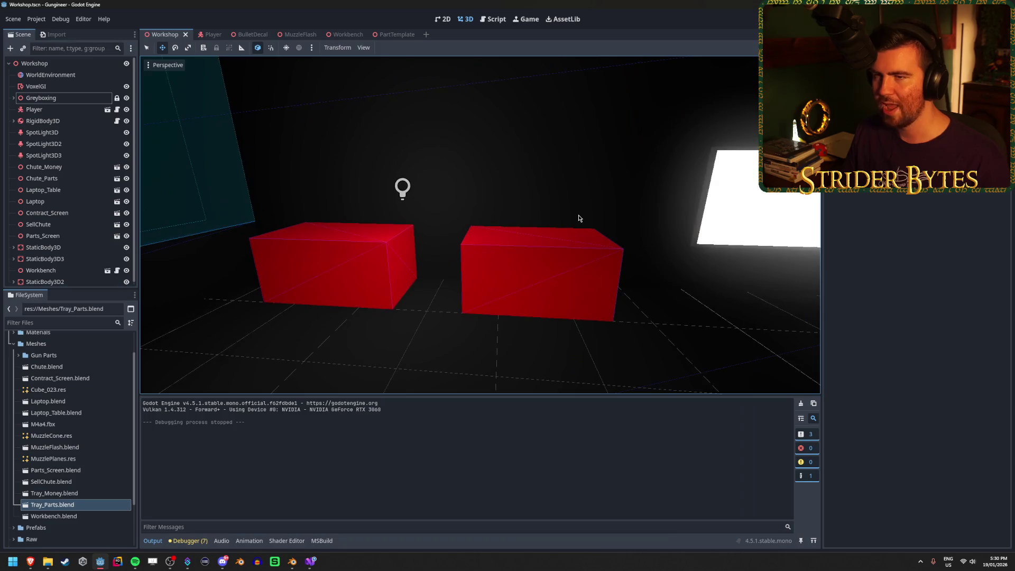
key("a")
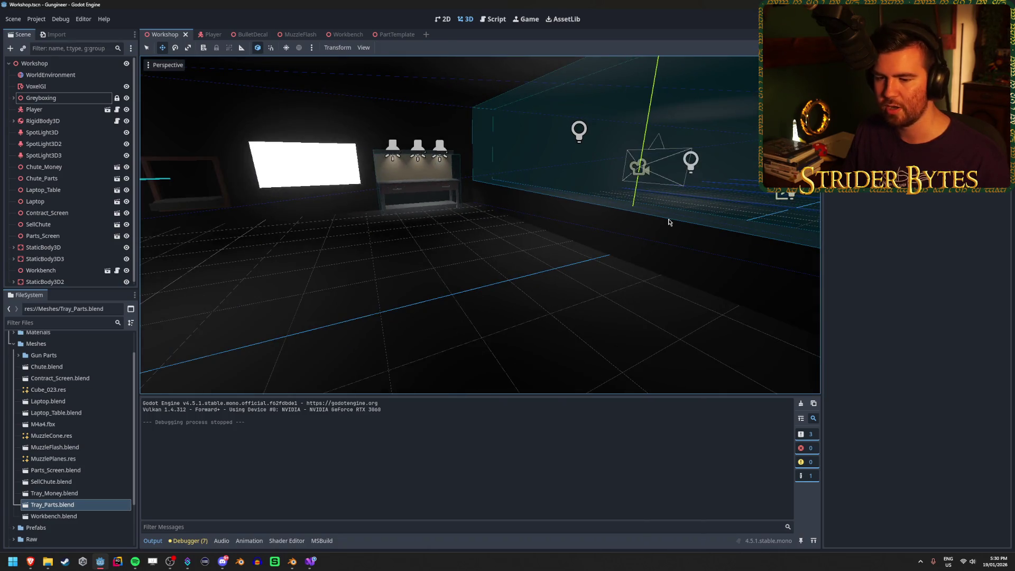
key("s")
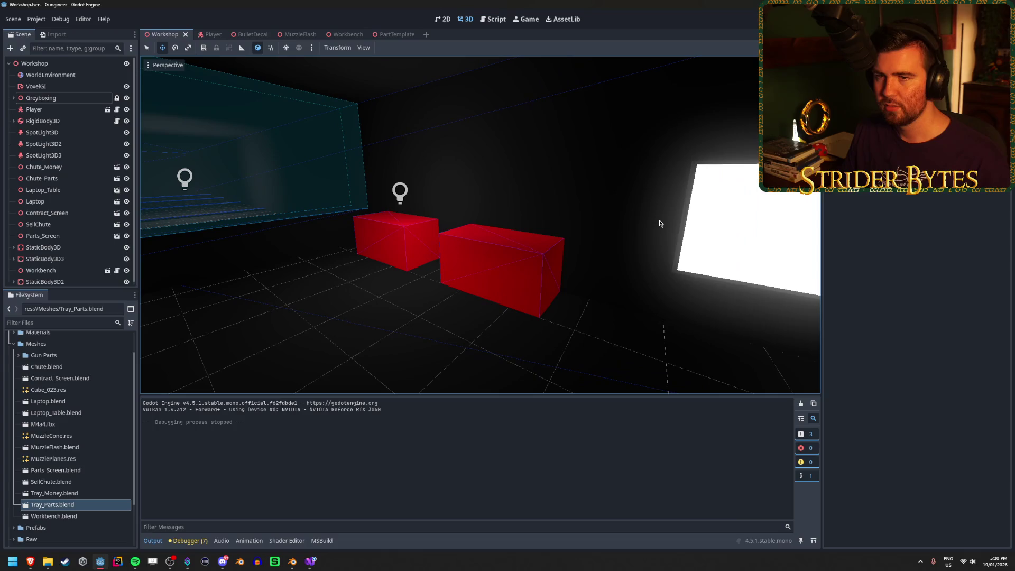